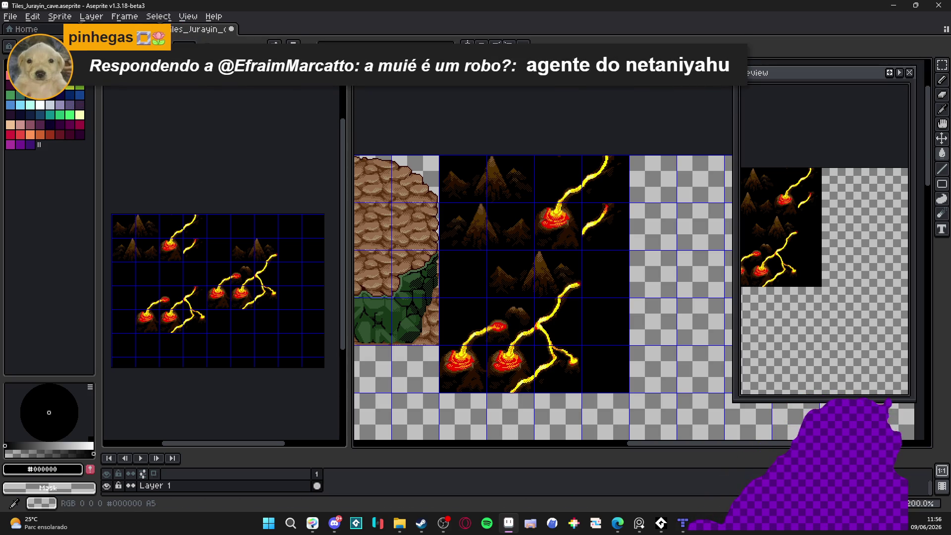
Step: Switch briefly to the browser's Nintendo Direct stream, then back to the volcanic cave tileset
{"action": "key", "text": "alt+Tab"}
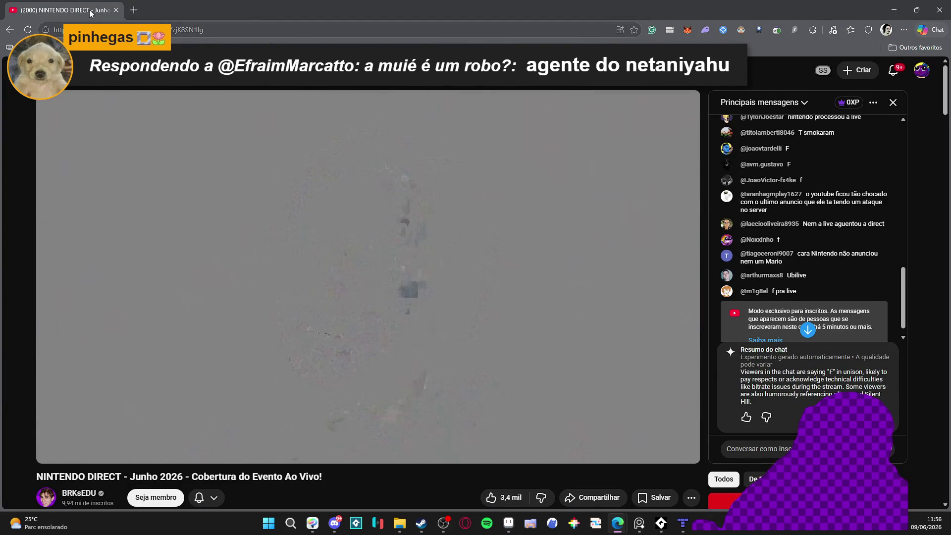
{"action": "key", "text": "alt+Tab"}
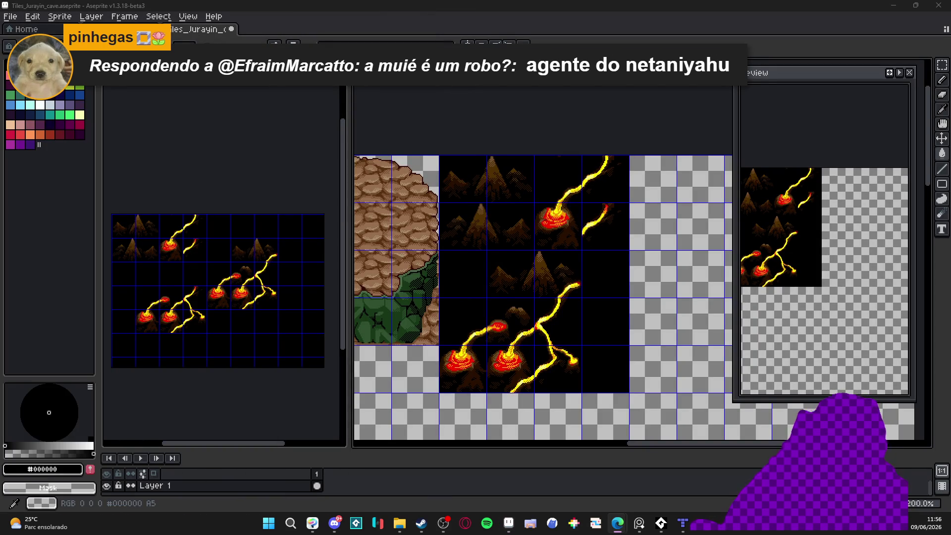